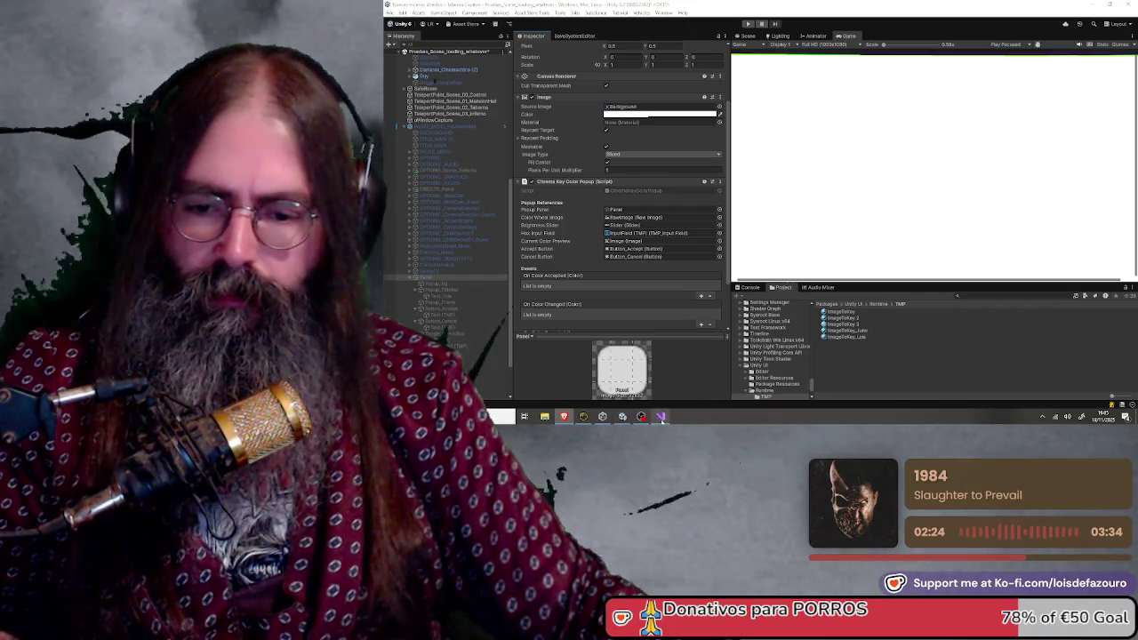
# - After checking the Panel's Chroma Key Color Popup references, switch over to Visual Studio
pyautogui.hotkey('alt', 'Tab')
# - Review LoadAllSettings, ChromaKeyColorPopup.cs and ChromaKeyController.cs, then minimize Visual Studio
pyautogui.click(729, 147)
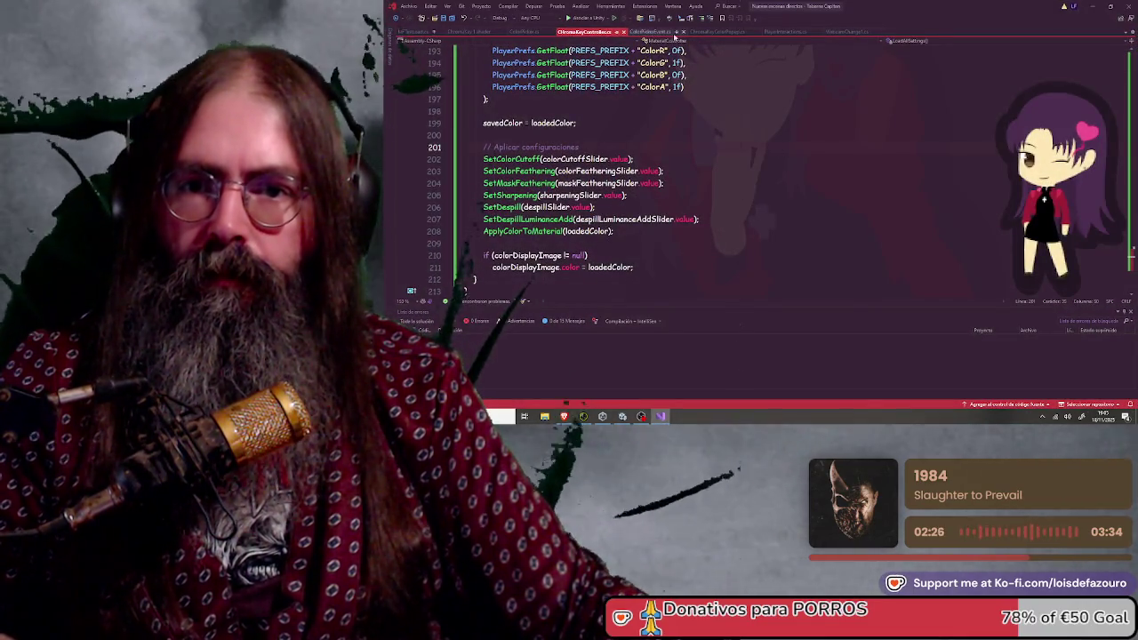
pyautogui.click(712, 32)
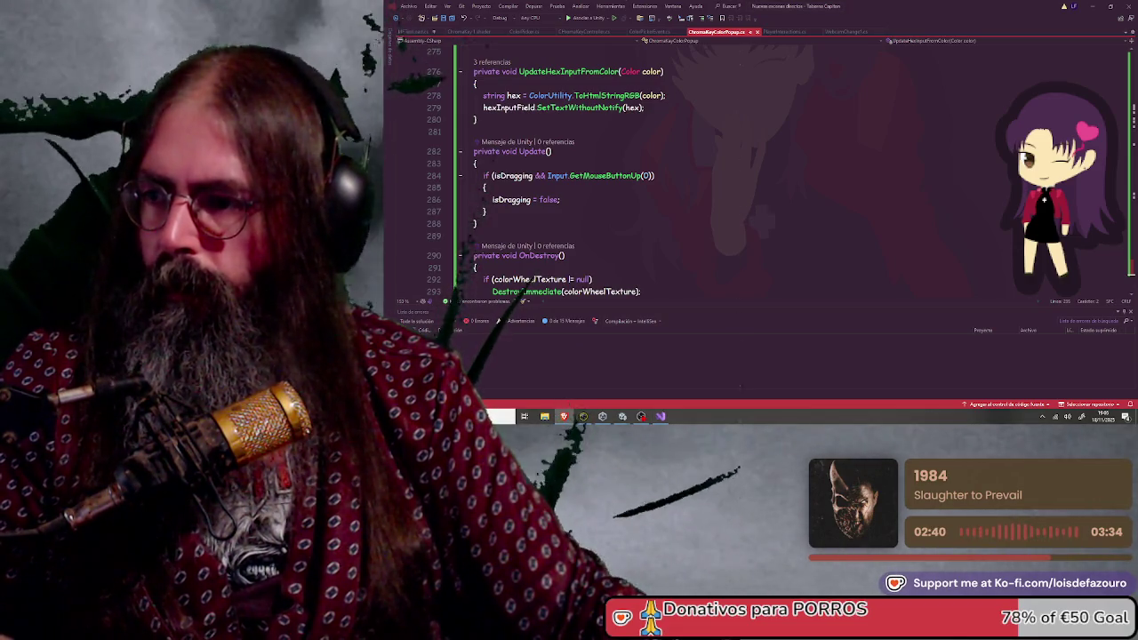
pyautogui.click(585, 31)
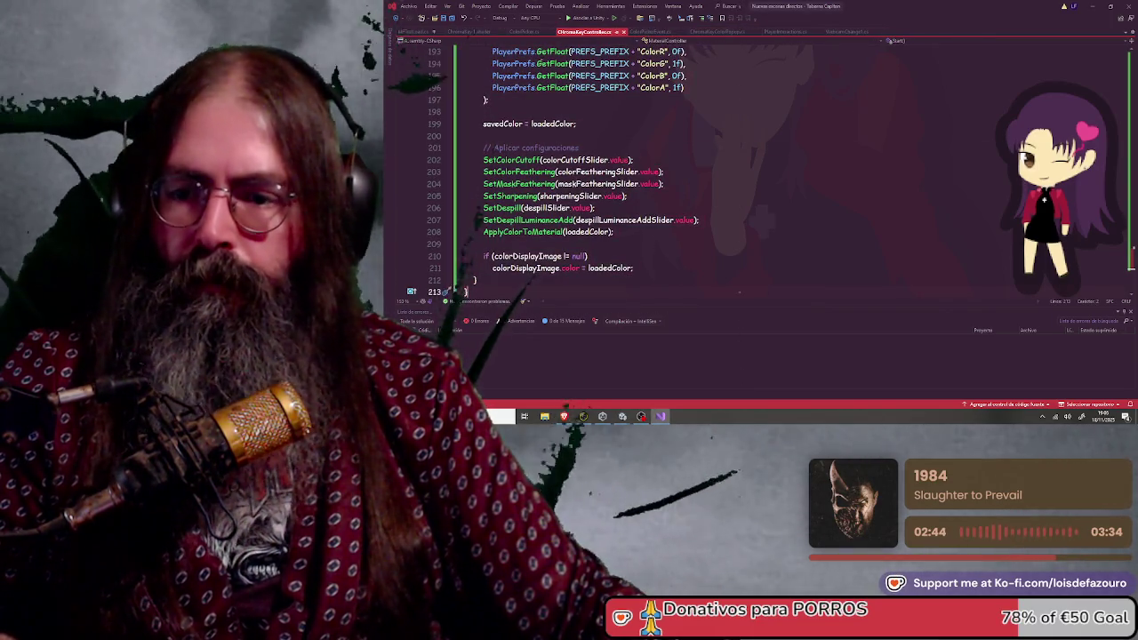
pyautogui.click(1092, 11)
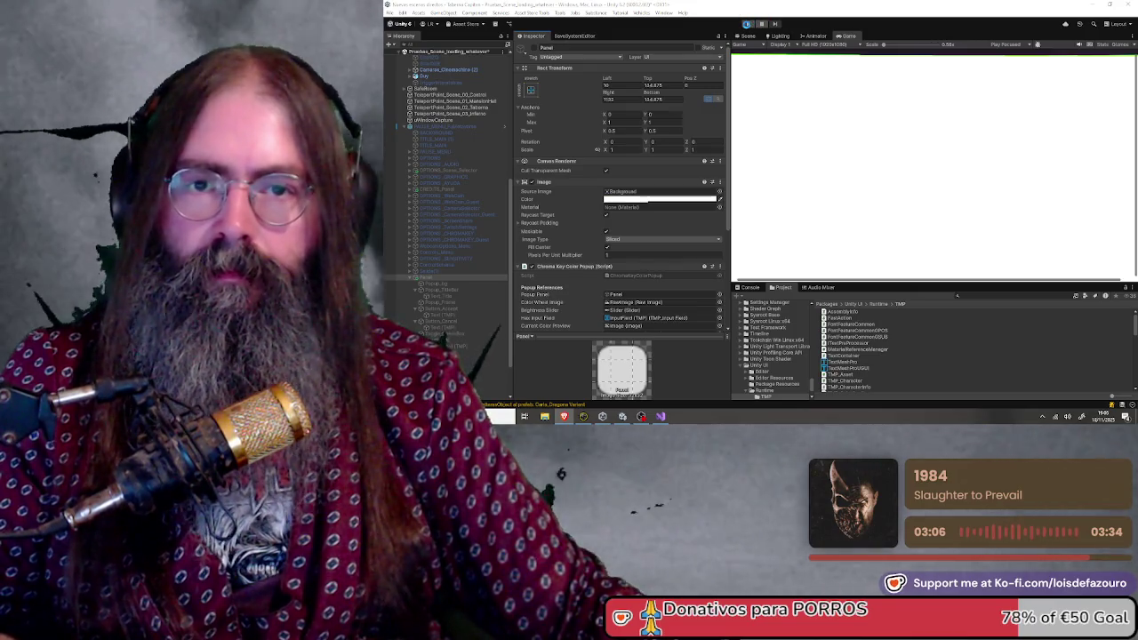
# - Enter Play mode and wait for the Compiling Scripts dialog to finish
pyautogui.click(748, 24)
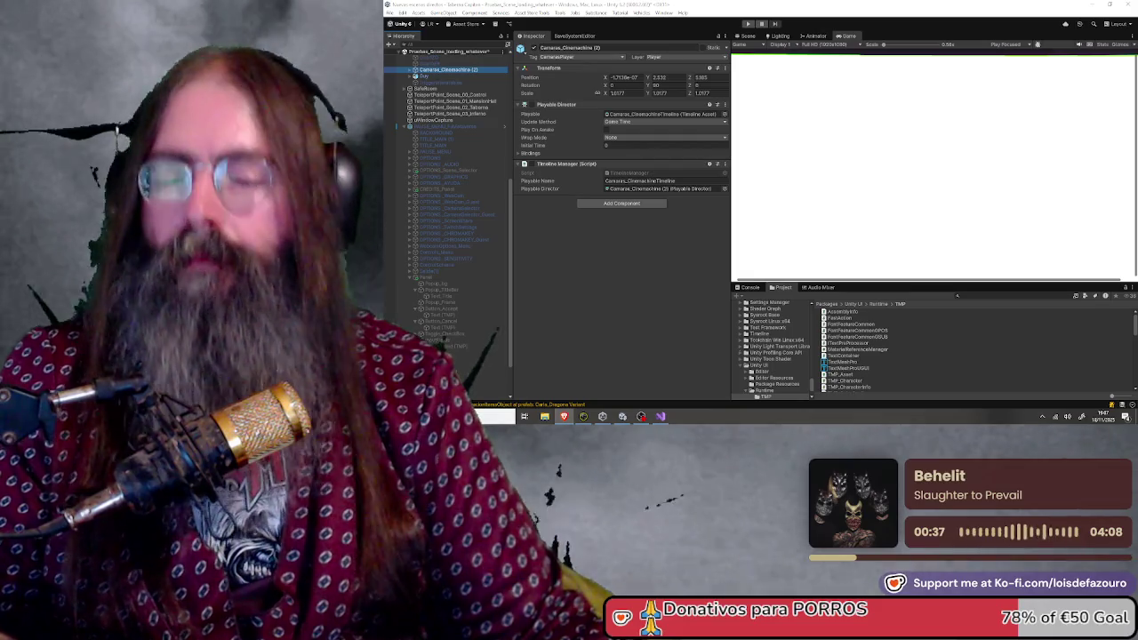
# - Start Play mode again to load the DREAMVISION STUDIO title menu
pyautogui.click(635, 266)
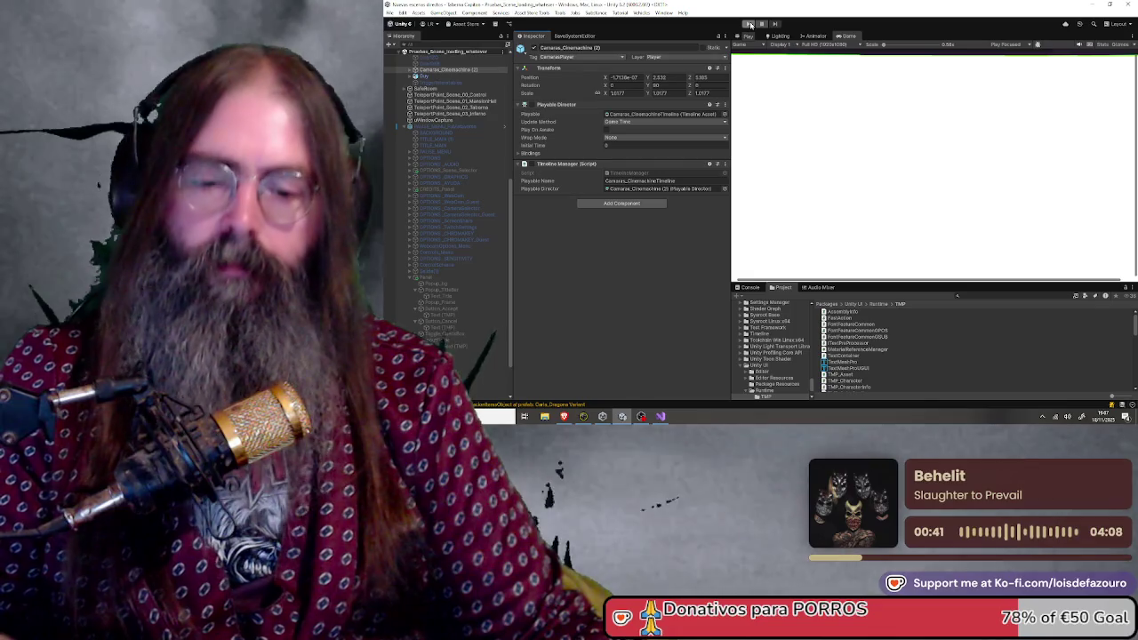
pyautogui.click(751, 25)
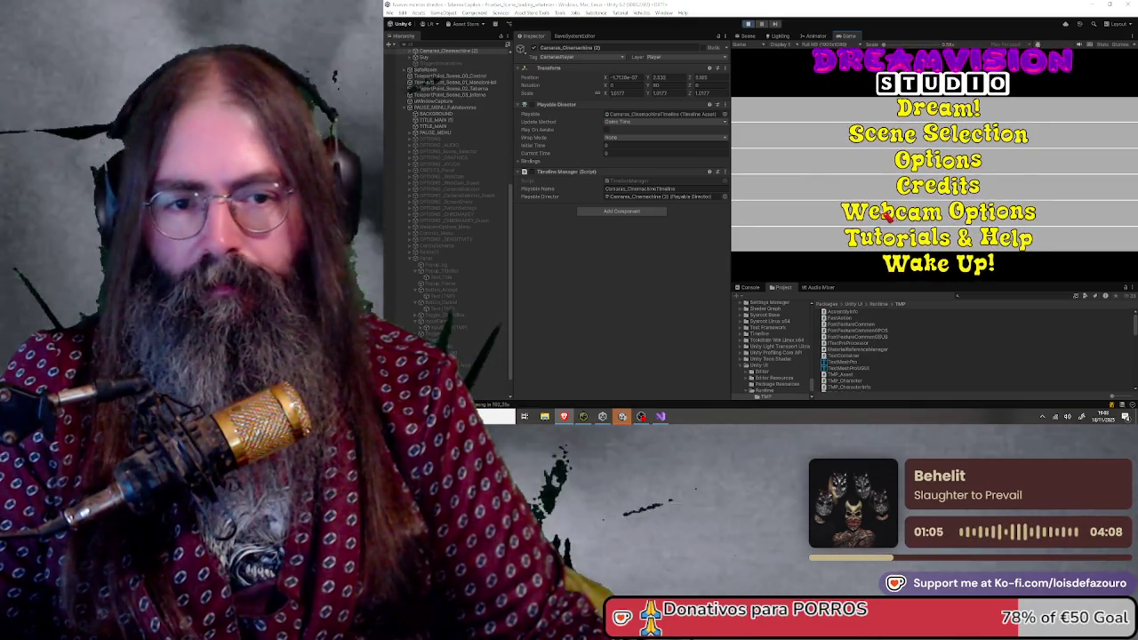
# - In Webcam Options, select Snap Camera as the webcam and return to the menu
pyautogui.click(880, 216)
pyautogui.click(889, 142)
pyautogui.click(992, 165)
pyautogui.click(985, 184)
pyautogui.click(939, 265)
# - In Chroma Key Setup, pick a green key colour on the colour wheel
pyautogui.click(935, 241)
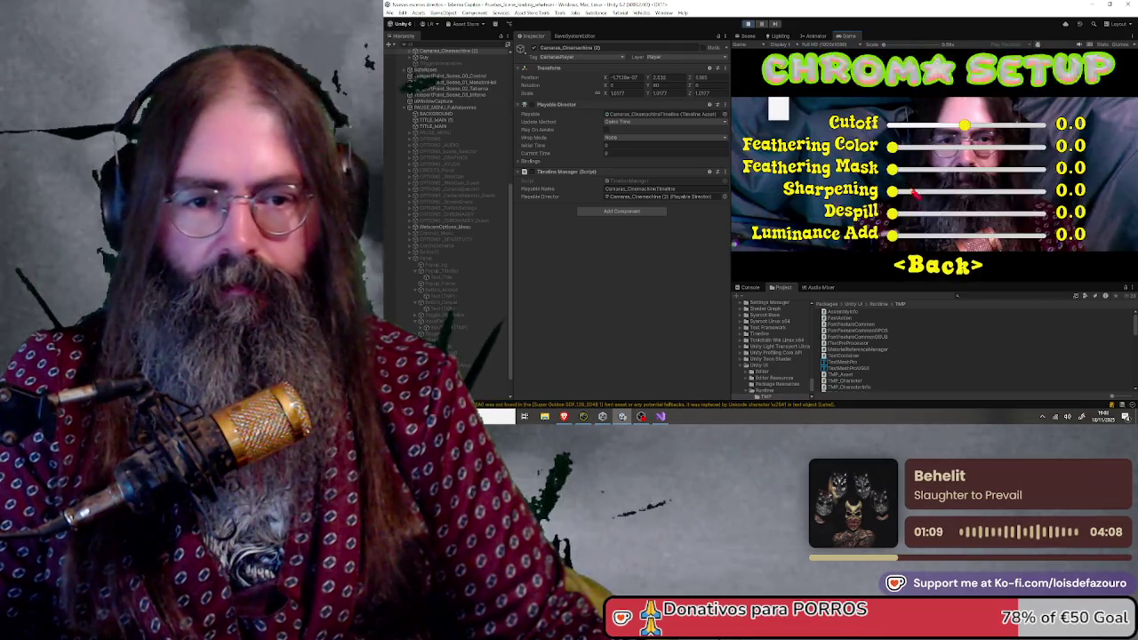
pyautogui.click(779, 108)
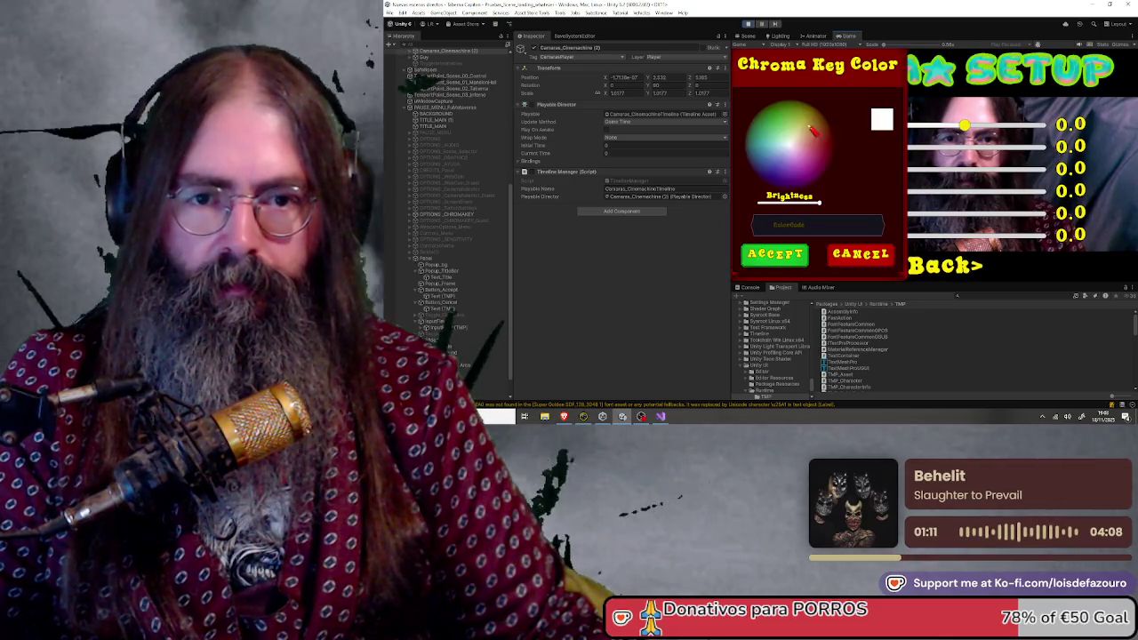
pyautogui.moveTo(823, 133)
pyautogui.mouseDown()
pyautogui.moveTo(781, 120)
pyautogui.moveTo(818, 129)
pyautogui.moveTo(785, 119)
pyautogui.moveTo(776, 175)
pyautogui.mouseUp()
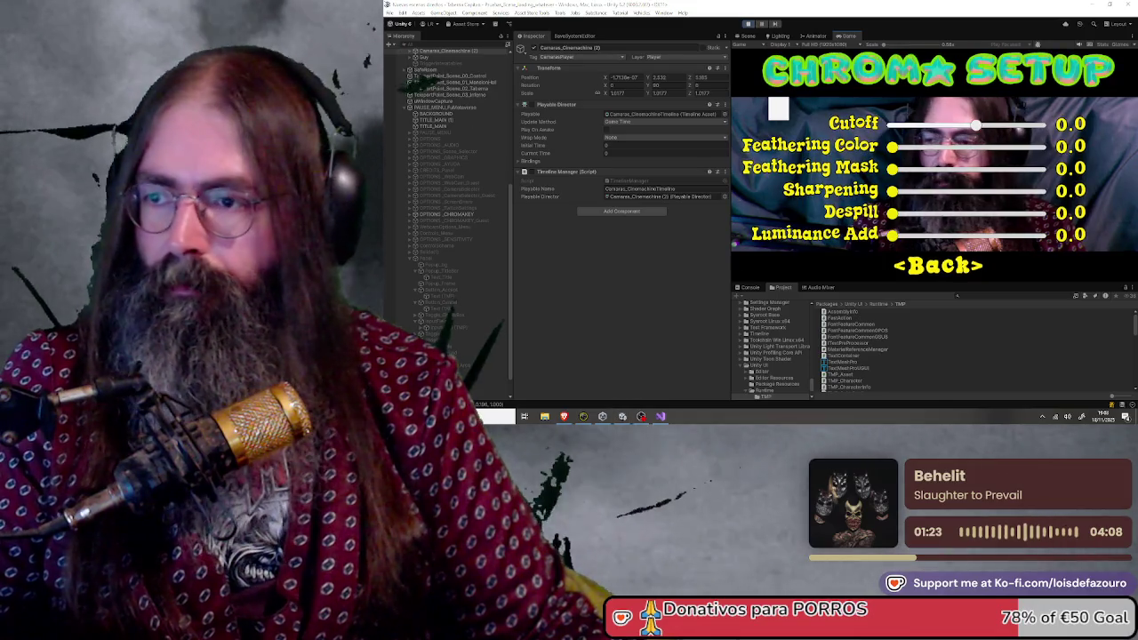
pyautogui.press('super')
pyautogui.press('super')
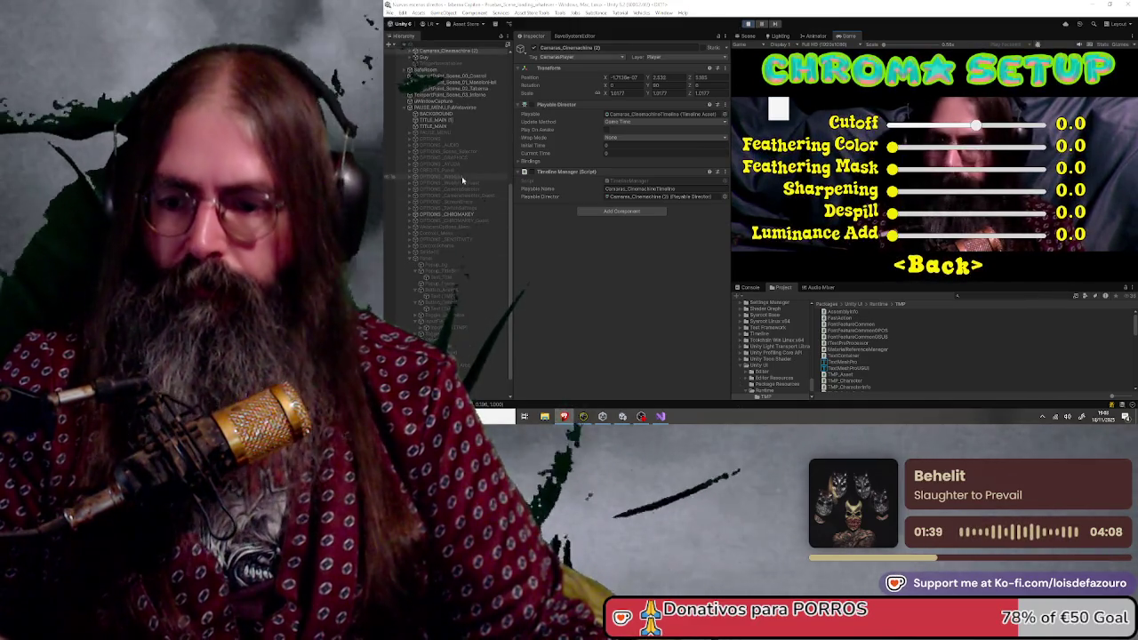
# - Expand OPTIONS_CHROMAKEY in the Hierarchy to inspect its child objects
pyautogui.scroll(-1, 463, 180)
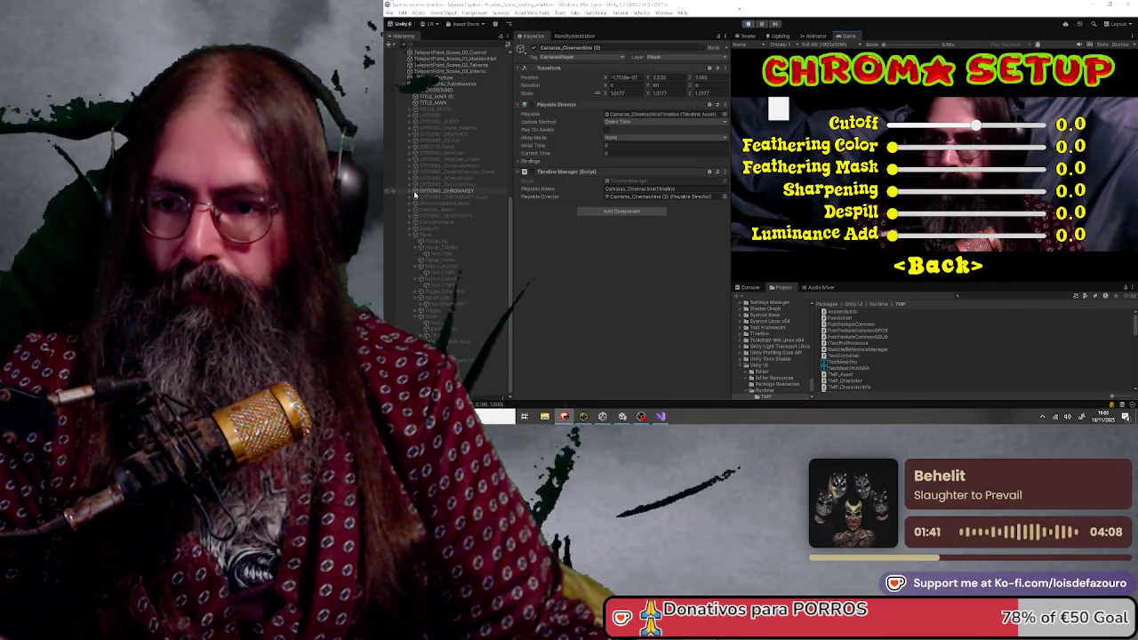
pyautogui.click(422, 191)
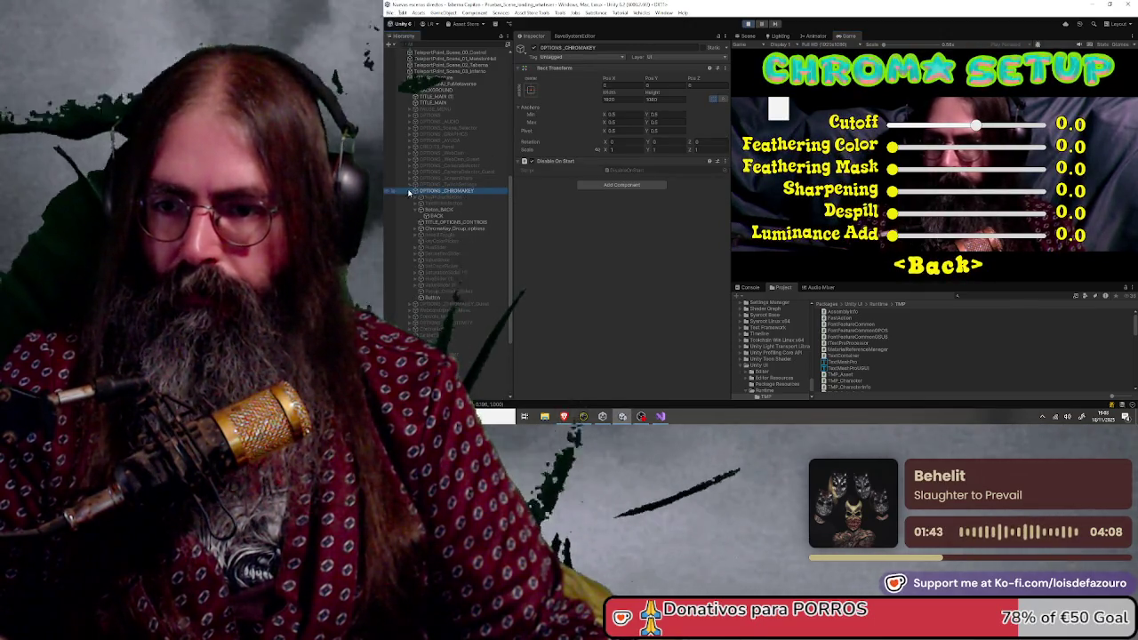
pyautogui.click(415, 191)
pyautogui.scroll(-2, 449, 256)
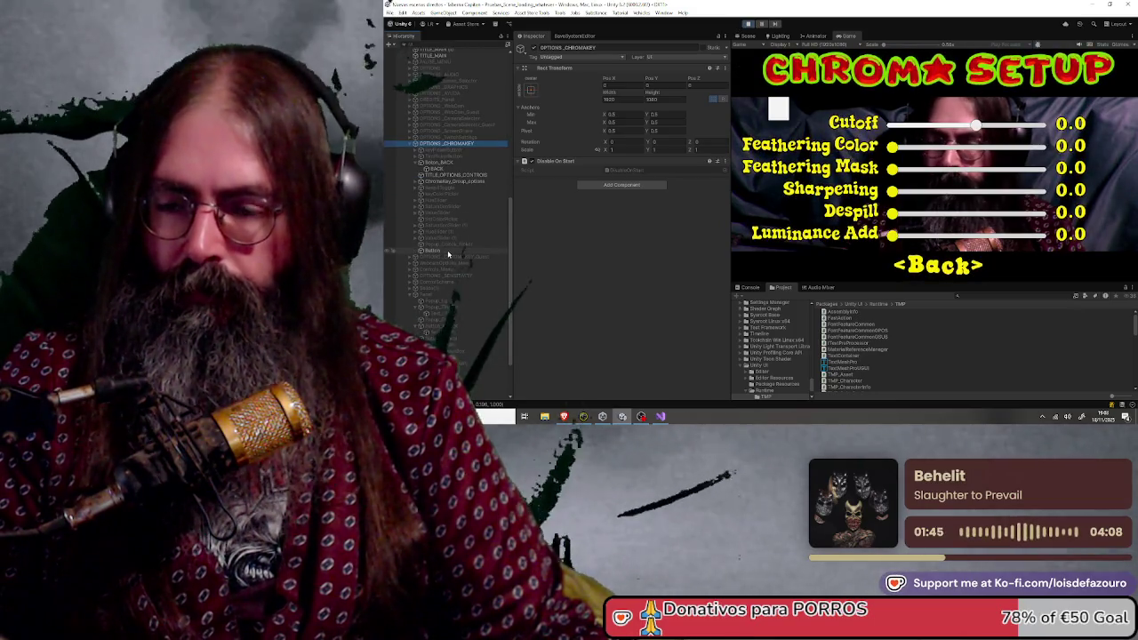
pyautogui.scroll(10, 450, 195)
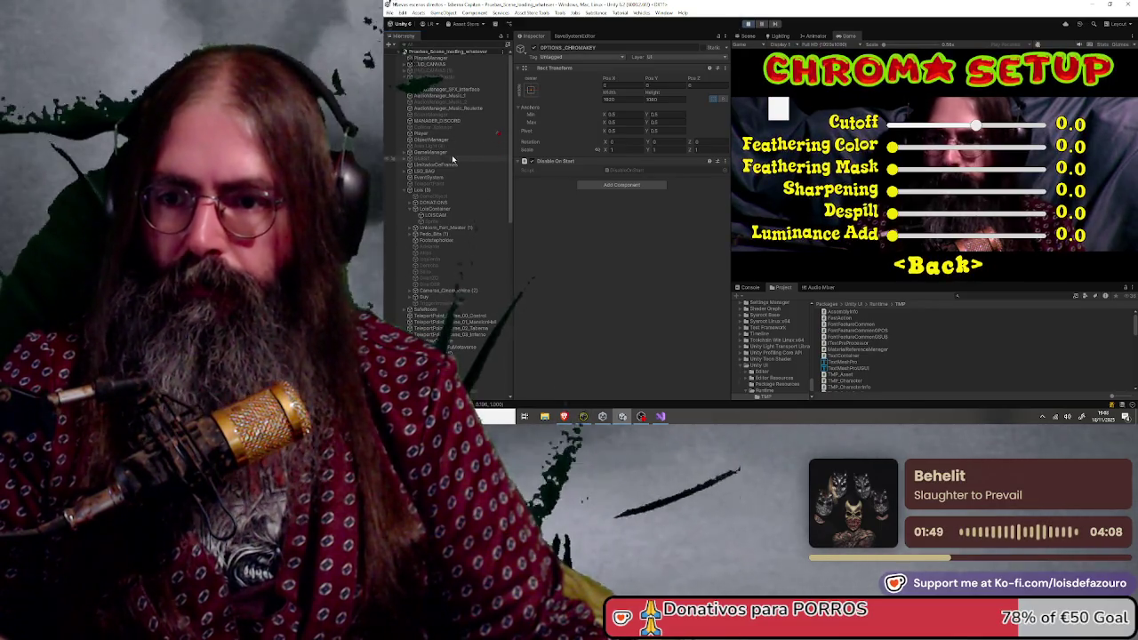
# - Select GameManager to view its controller fields, then exit Play mode
pyautogui.click(449, 153)
pyautogui.click(621, 206)
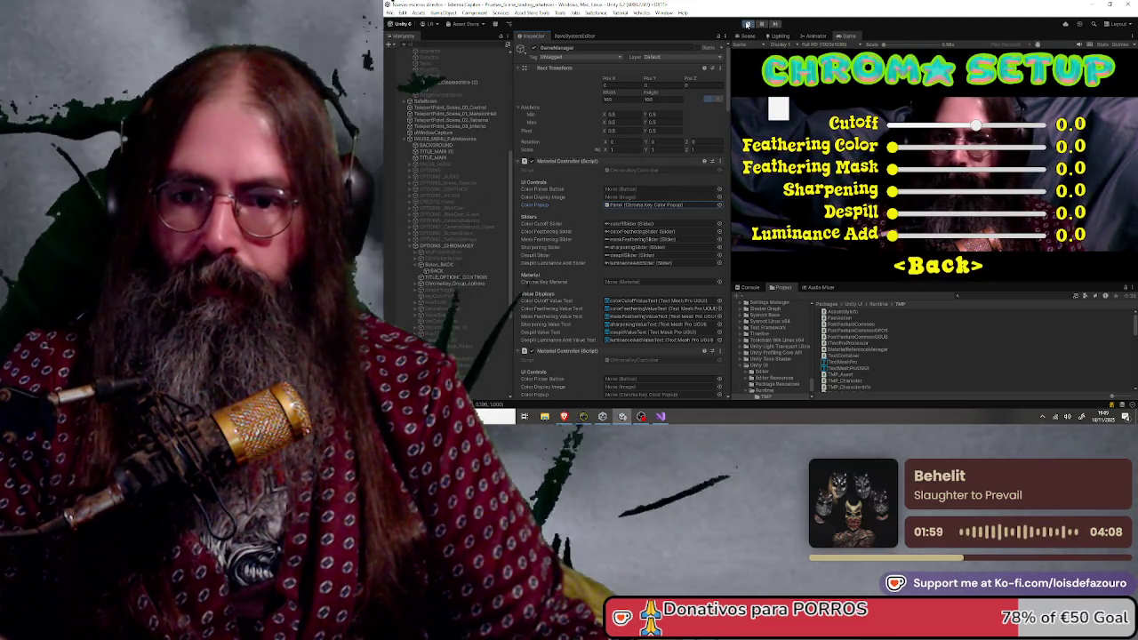
pyautogui.click(748, 24)
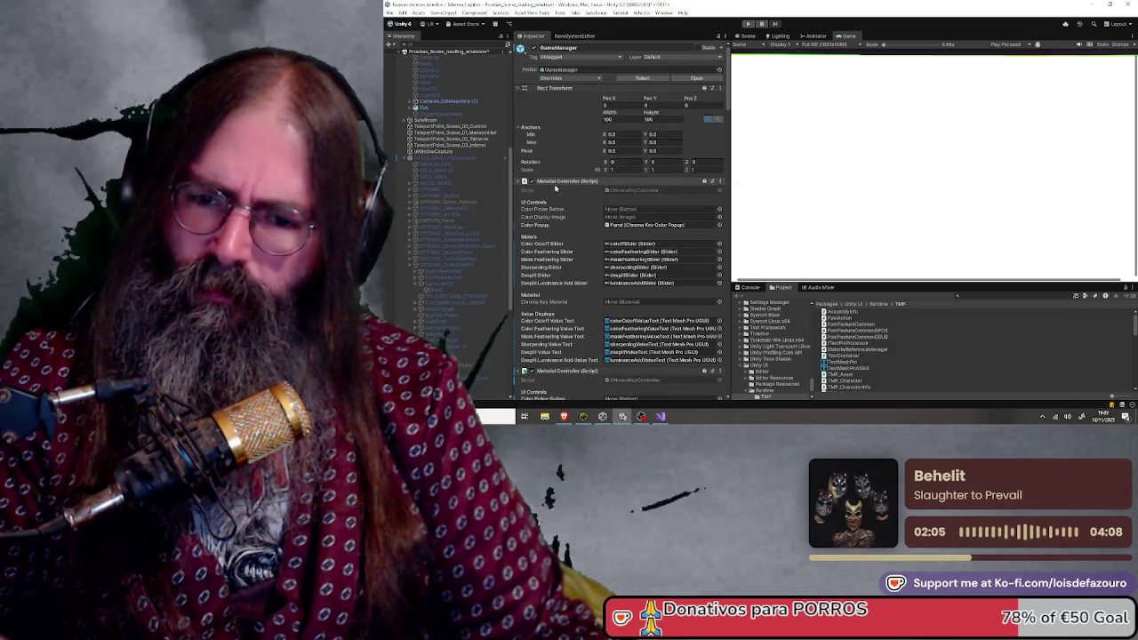
# - Drag the Button object into GameManager's Color Picker Button and Color Display Image fields
pyautogui.scroll(-3, 475, 260)
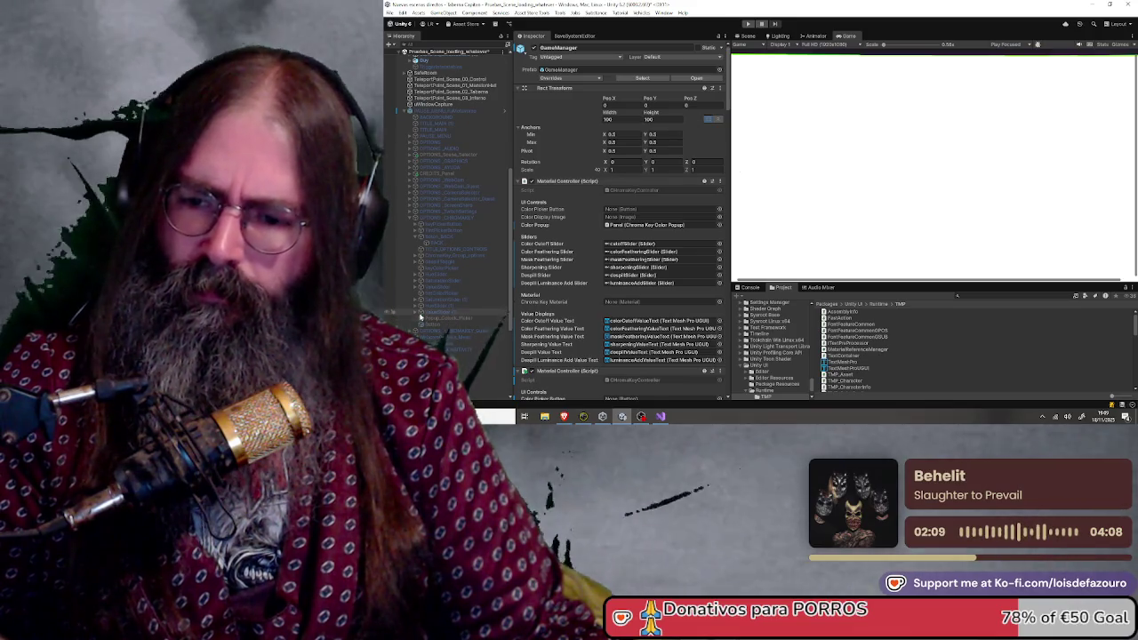
pyautogui.scroll(-5, 426, 306)
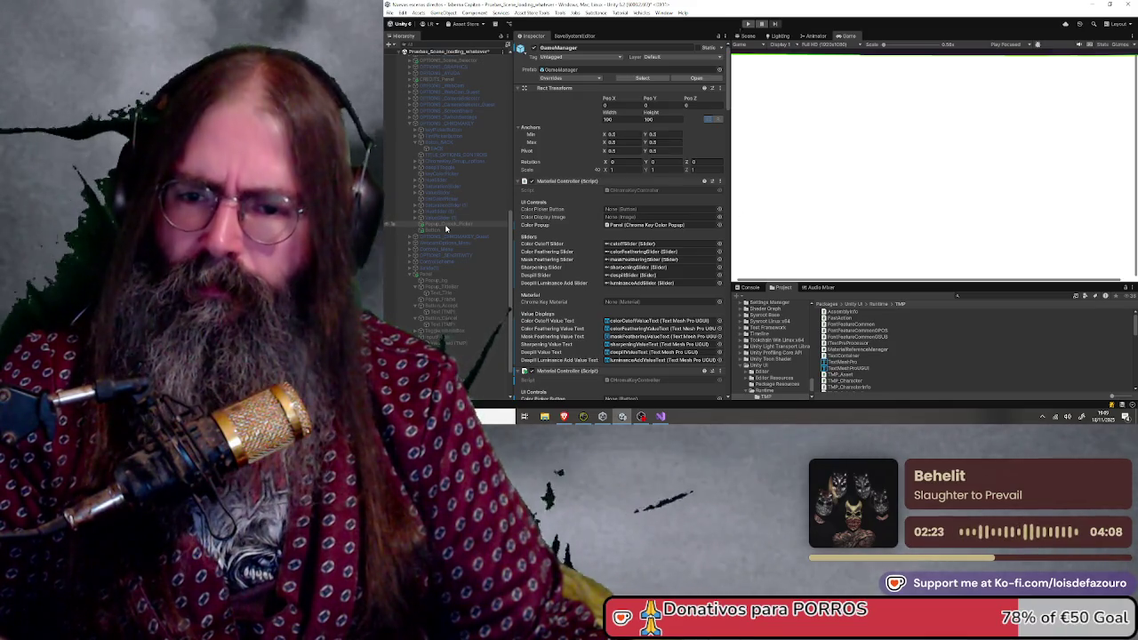
pyautogui.scroll(-3, 454, 258)
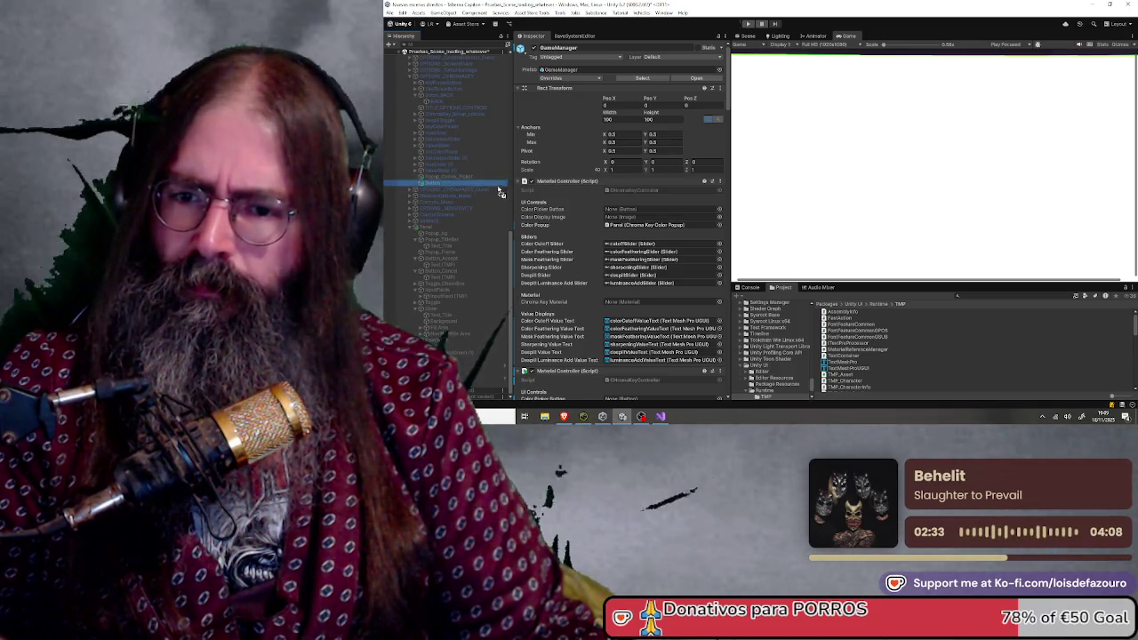
pyautogui.moveTo(604, 209); pyautogui.dragTo(629, 217)
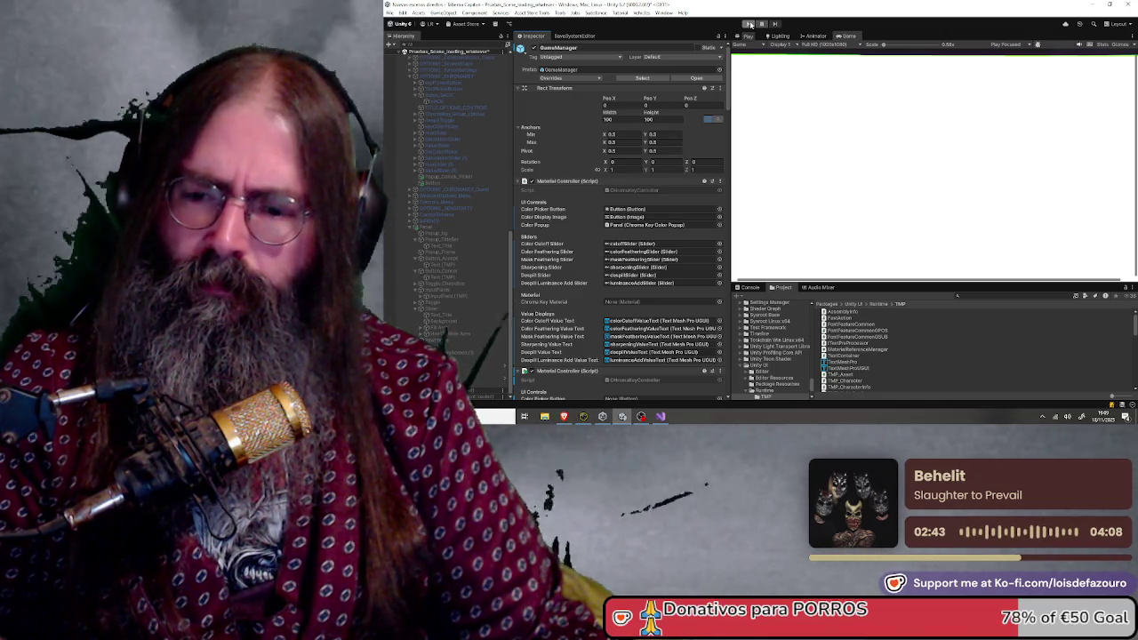
# - Run the game again and go to the WEBCAM options menu
pyautogui.click(750, 24)
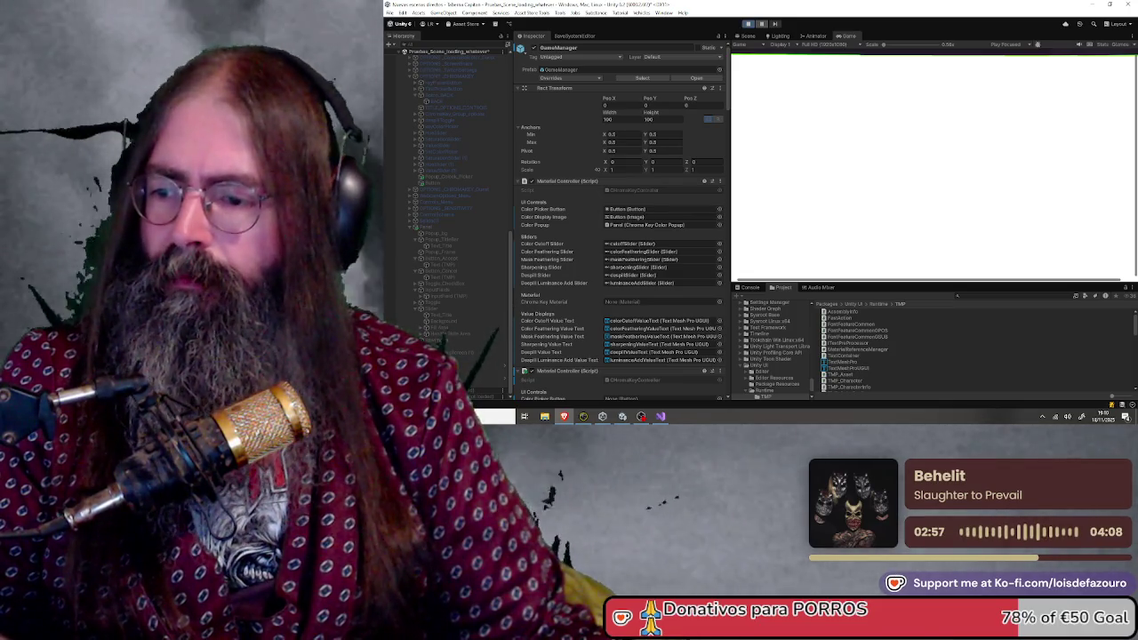
pyautogui.scroll(-3, 445, 223)
pyautogui.scroll(-1, 623, 266)
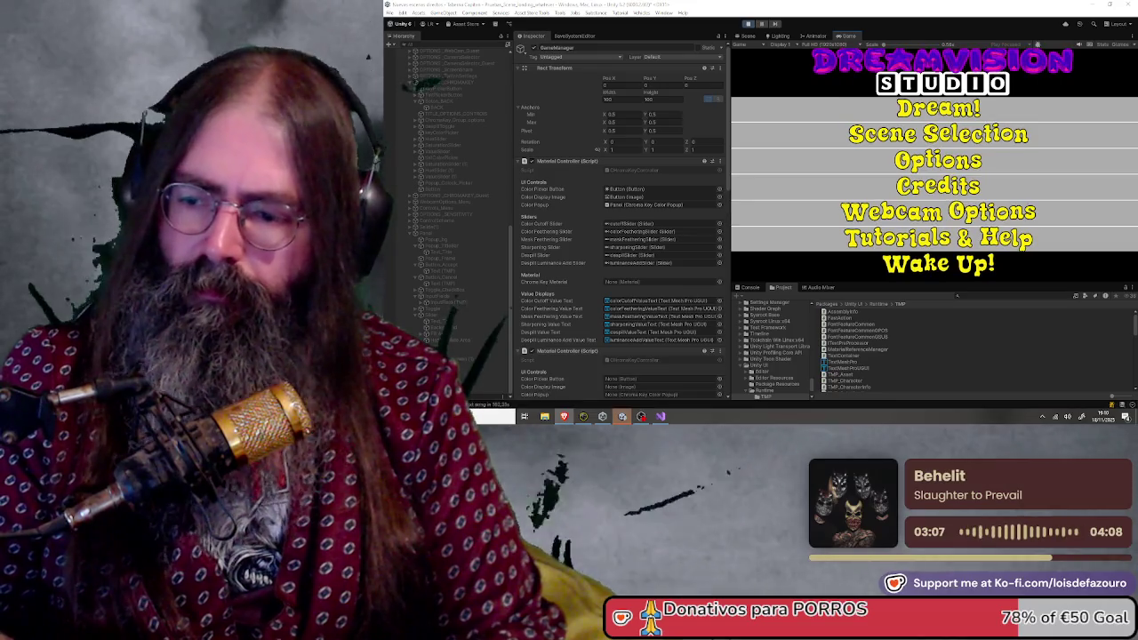
pyautogui.click(893, 214)
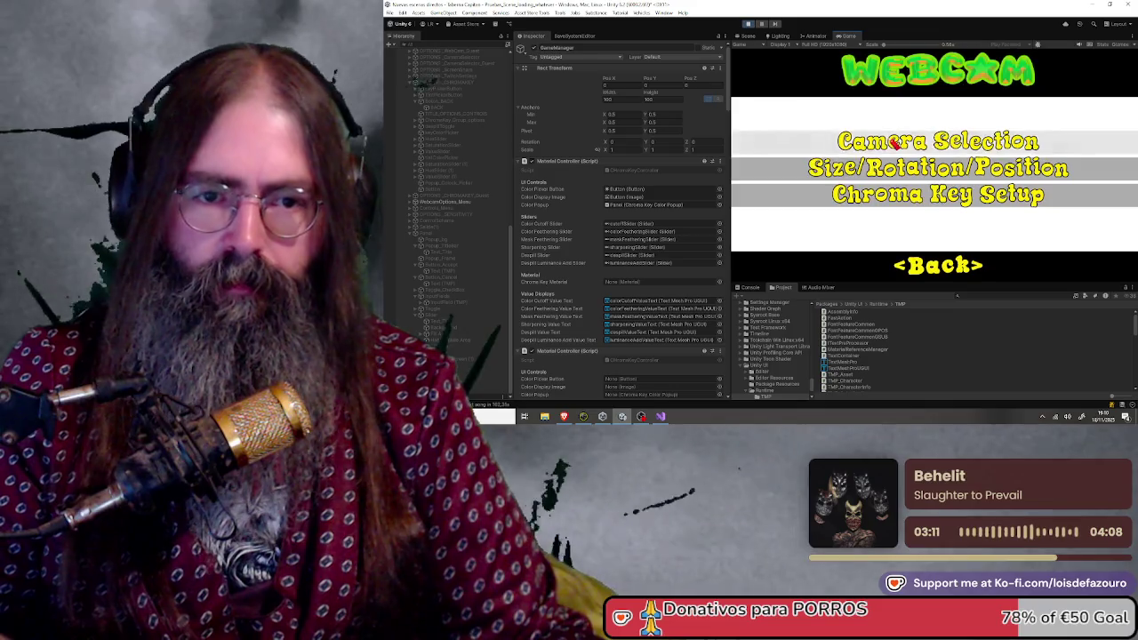
# - Pick a camera in Camera Selection and return to the webcam menu
pyautogui.click(890, 138)
pyautogui.click(983, 164)
pyautogui.click(976, 185)
pyautogui.click(939, 265)
# - In Chroma Key Setup, choose a purple key colour and accept it in the picker
pyautogui.click(890, 229)
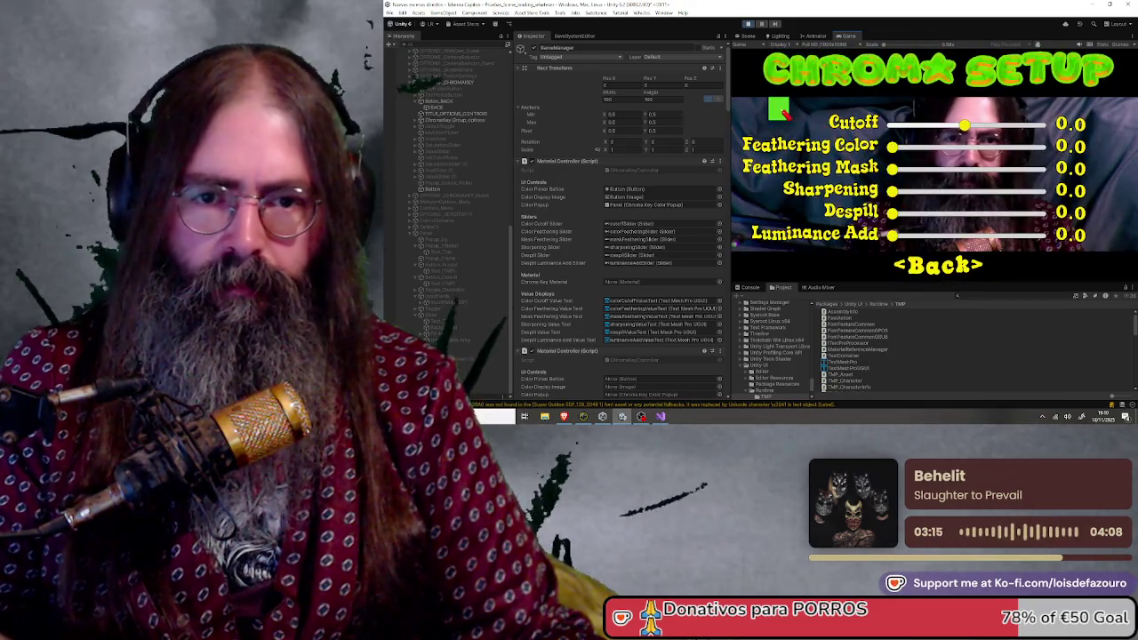
pyautogui.click(782, 110)
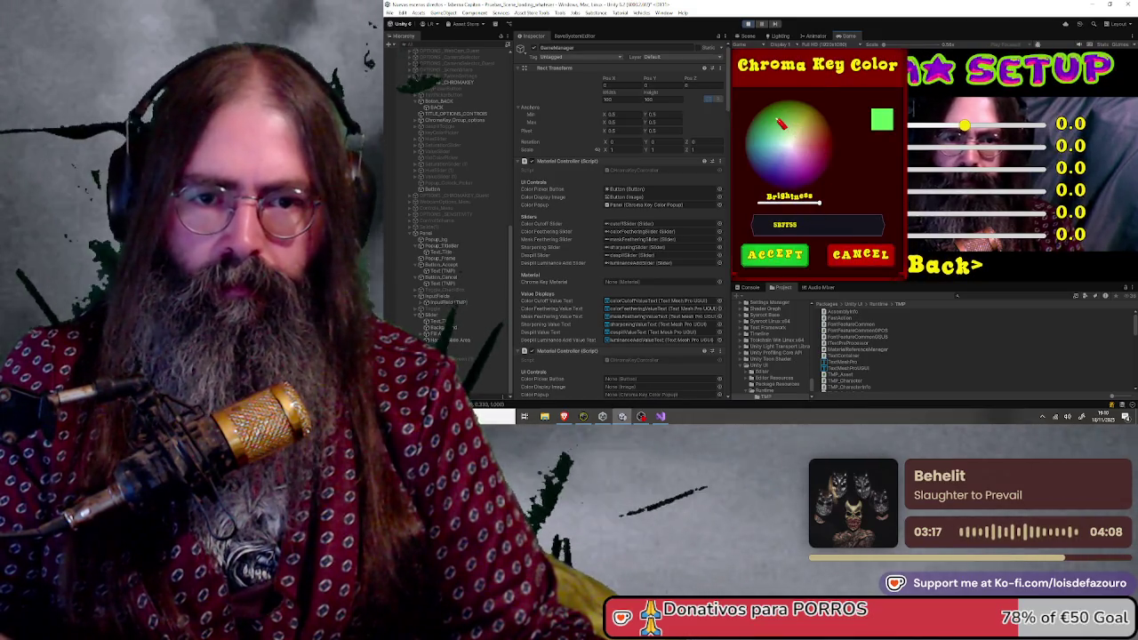
pyautogui.click(774, 254)
pyautogui.click(779, 110)
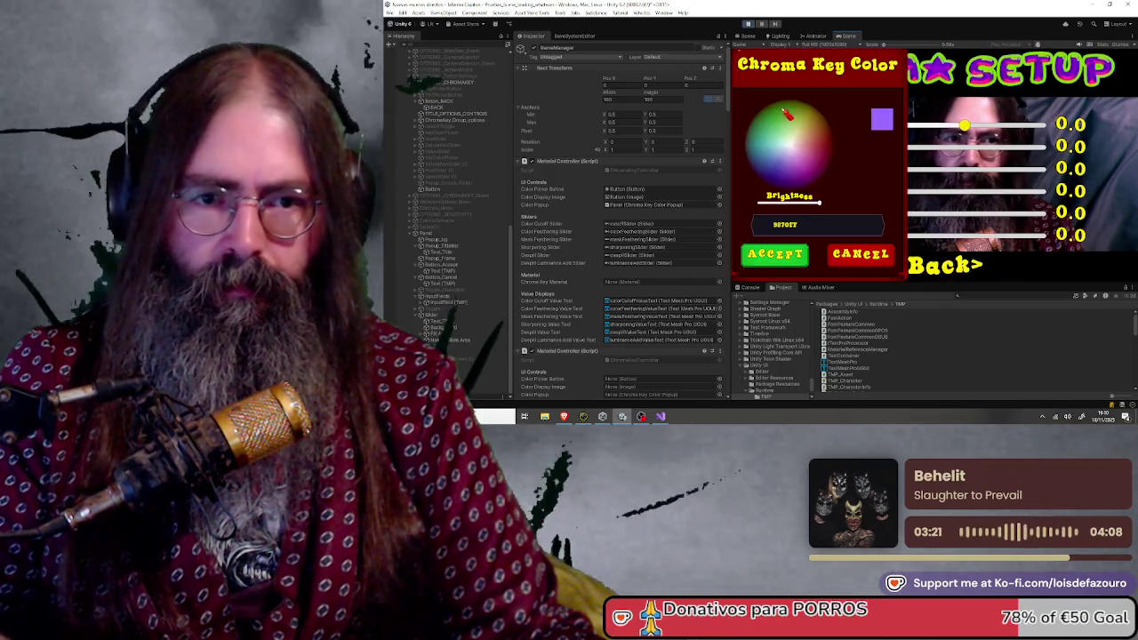
pyautogui.click(803, 254)
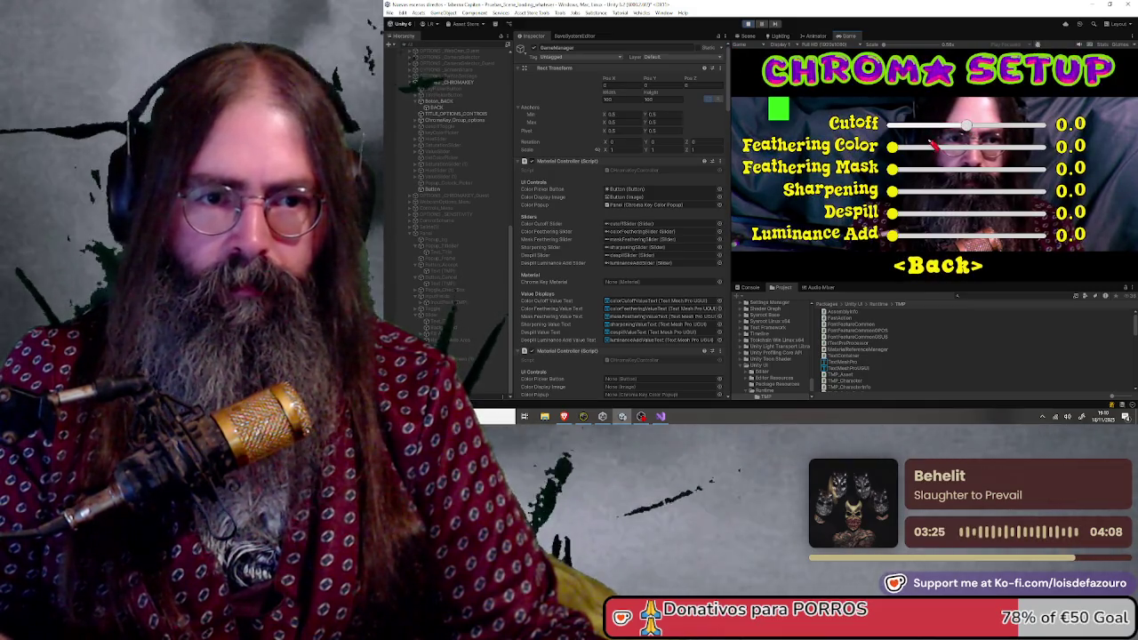
# - Go back to the main title menu, then check the settings-loading code in Visual Studio
pyautogui.click(938, 264)
pyautogui.click(938, 264)
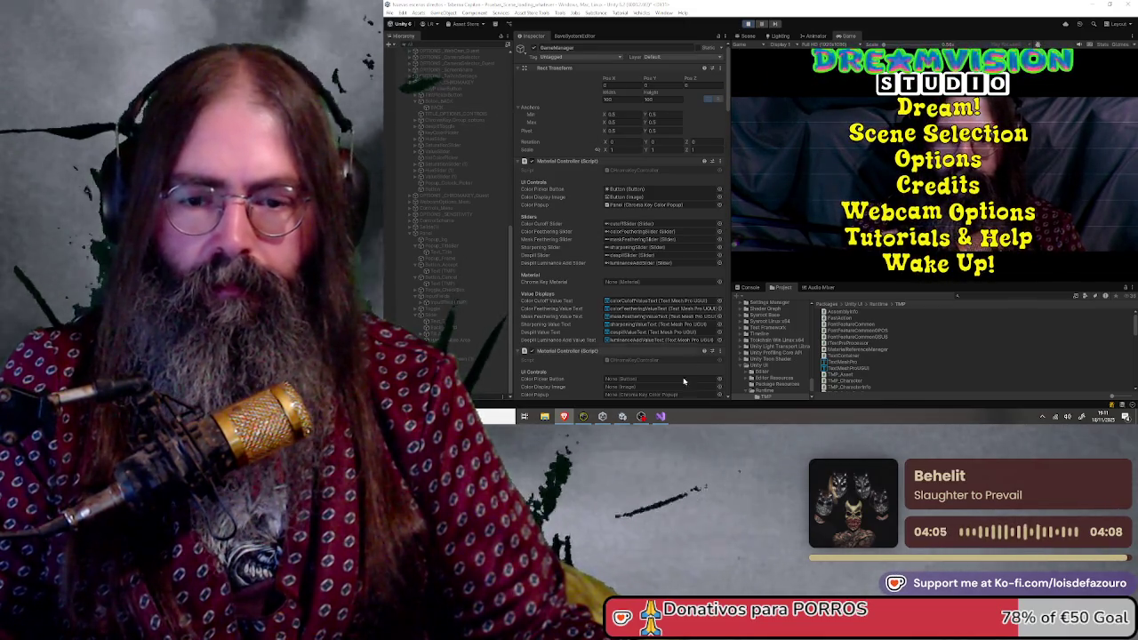
pyautogui.hotkey('alt', 'Tab')
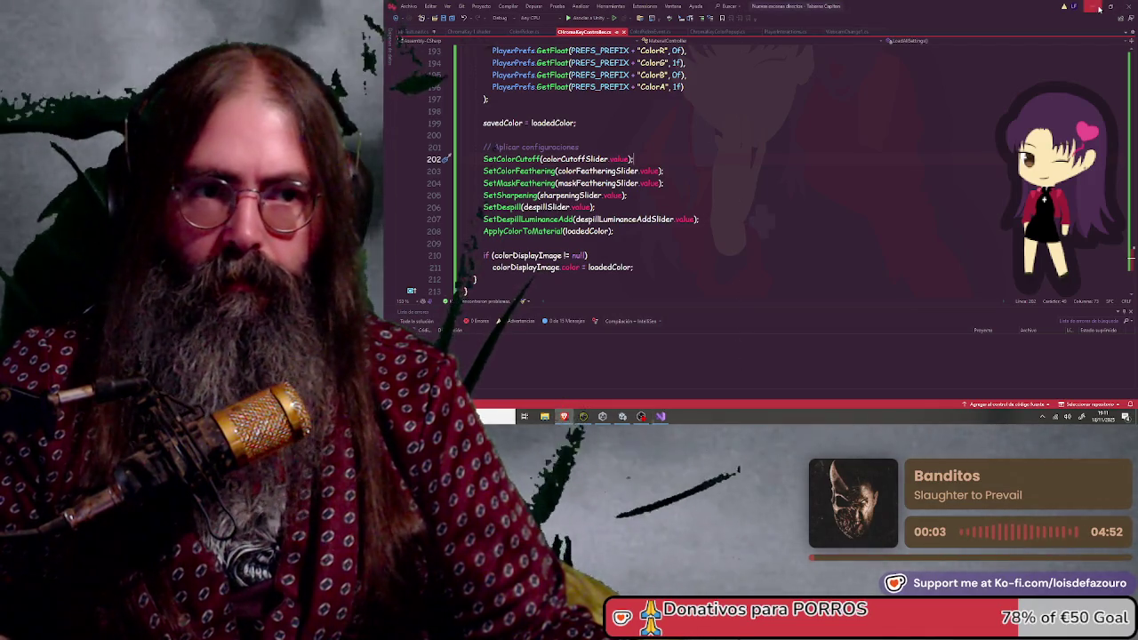
pyautogui.hotkey('alt', 'Tab')
pyautogui.click(748, 24)
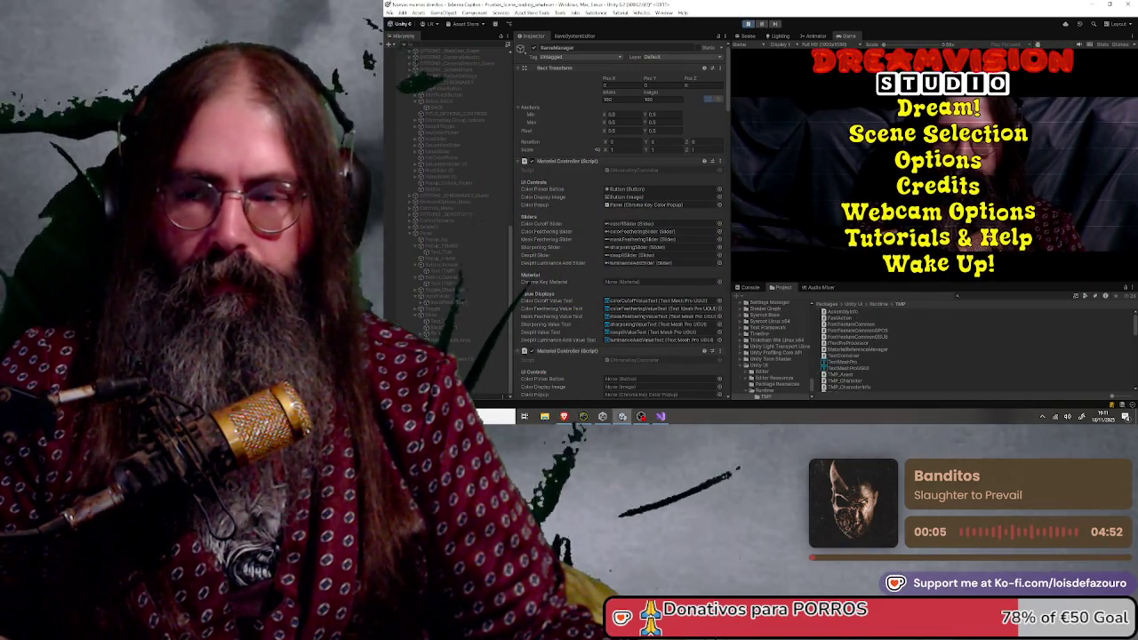